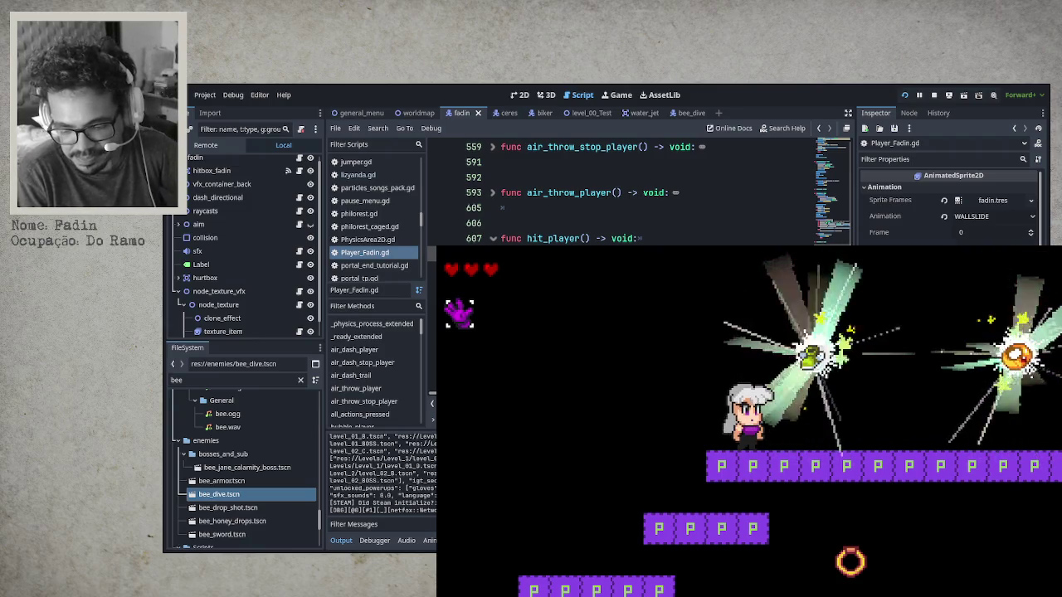
pyautogui.press('Down')
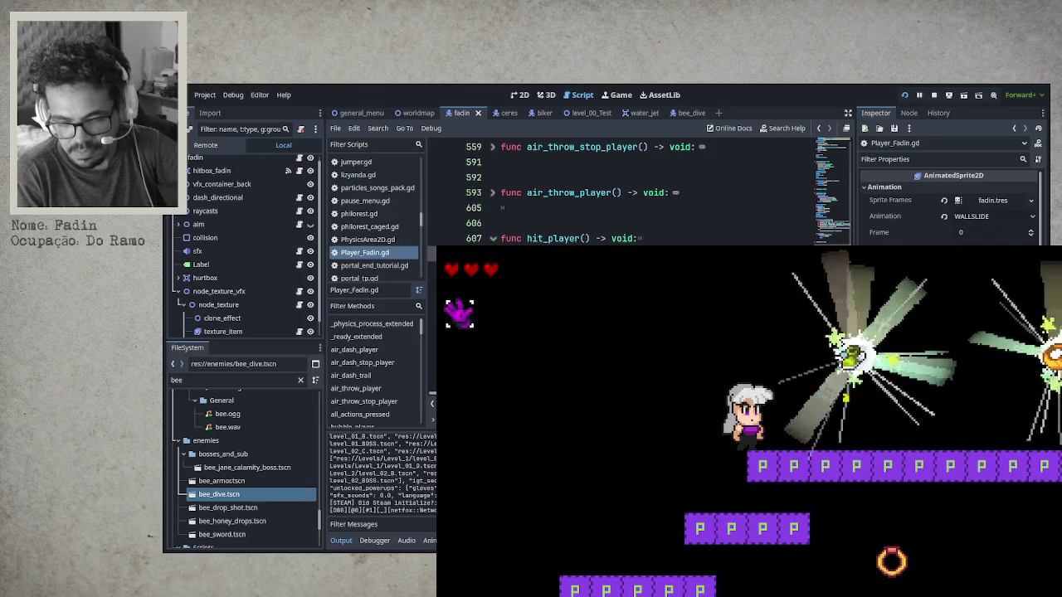
pyautogui.press('Right')
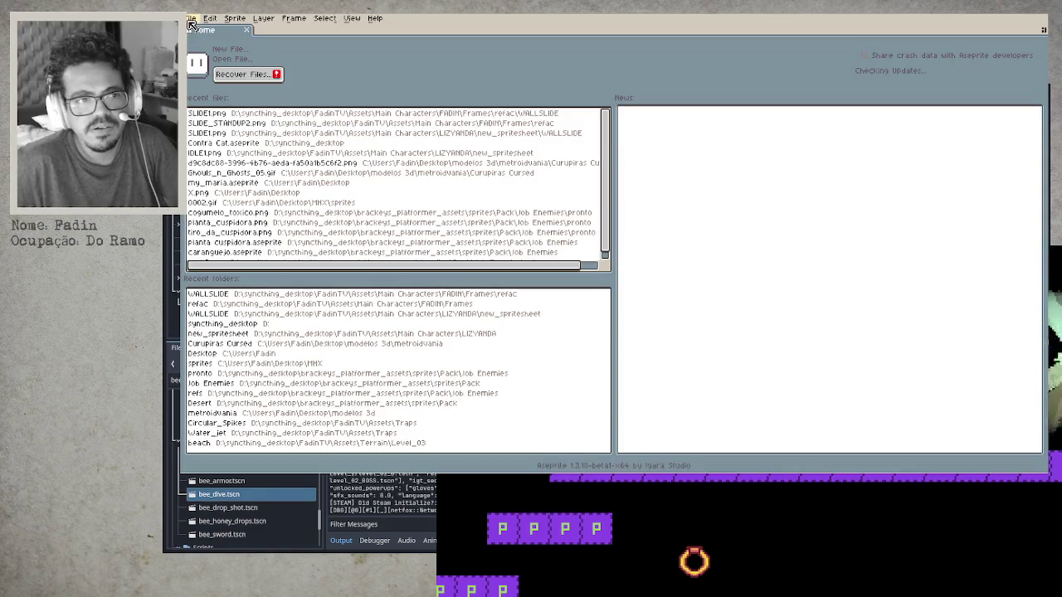
# Start a new sprite from the Aseprite home page.
pyautogui.click(227, 52)
# Create a blank 600×600 sprite and paste the character illustration into it.
pyautogui.click(586, 325)
pyautogui.hotkey('ctrl', 'v')
pyautogui.press('Return')
# Zoom the canvas and select a rectangle around the character's green arm.
pyautogui.scroll(-2, 606, 306)
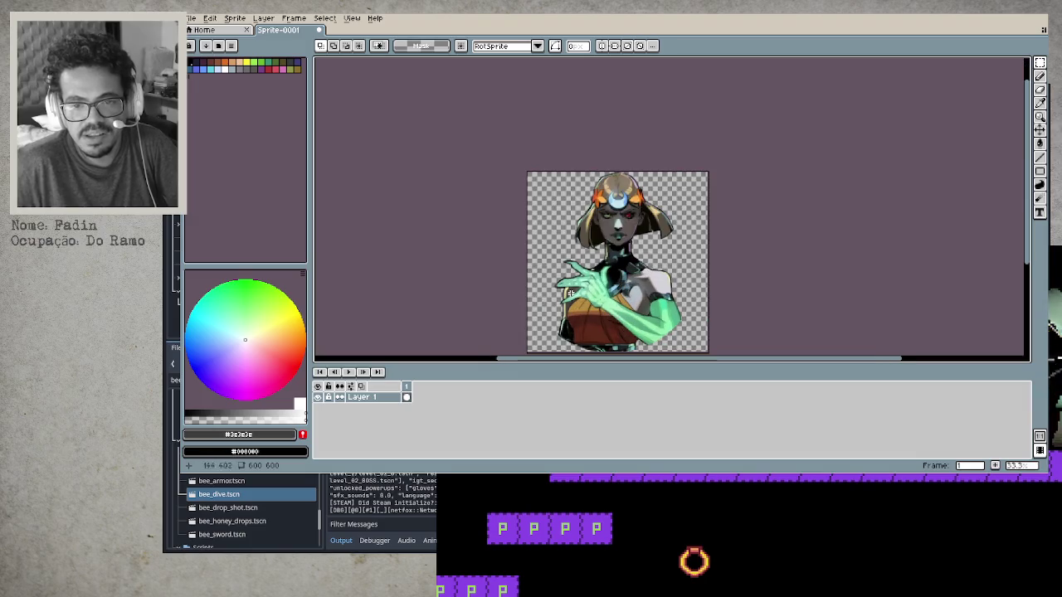
pyautogui.scroll(3, 586, 287)
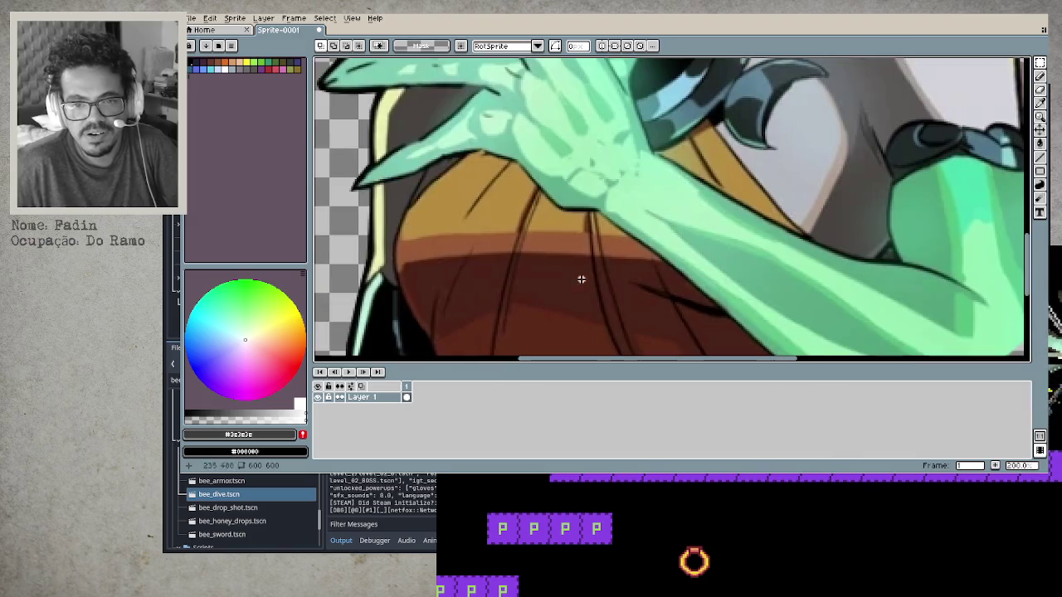
pyautogui.scroll(-1, 584, 291)
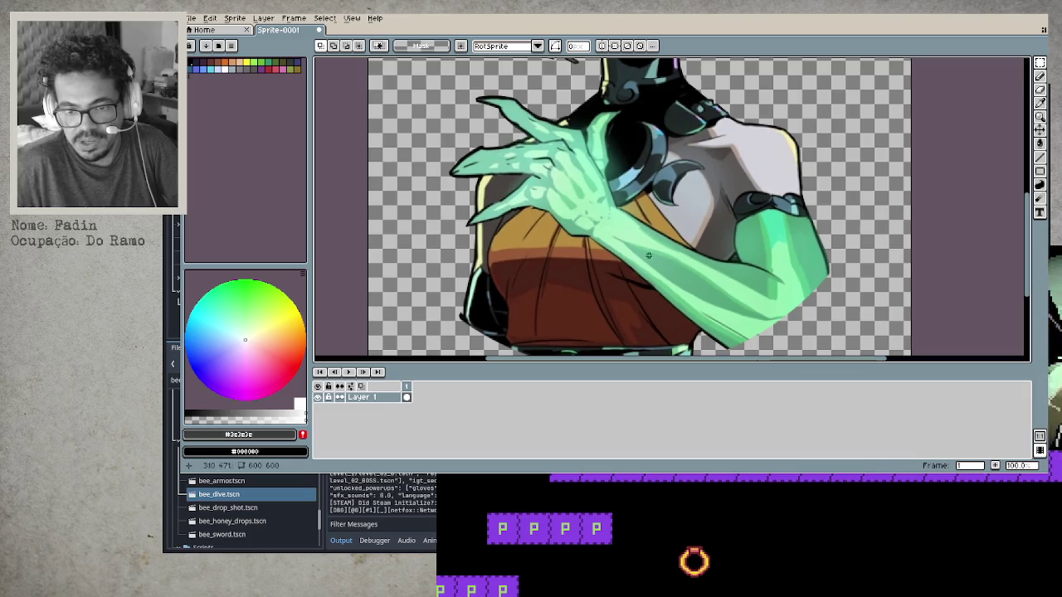
pyautogui.moveTo(657, 237); pyautogui.dragTo(753, 332)
pyautogui.click(789, 284)
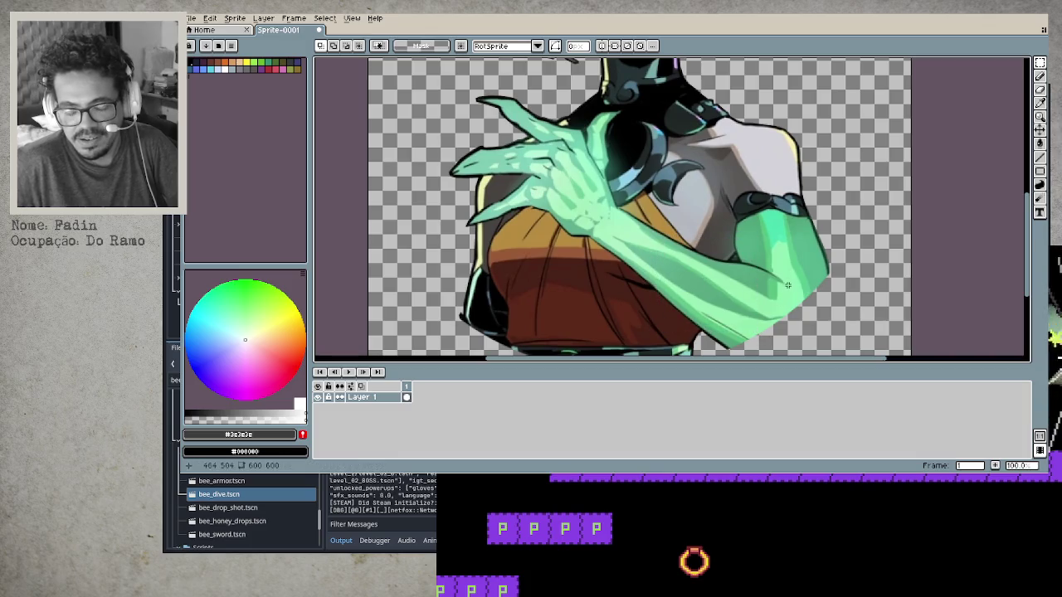
pyautogui.moveTo(632, 214); pyautogui.dragTo(724, 323)
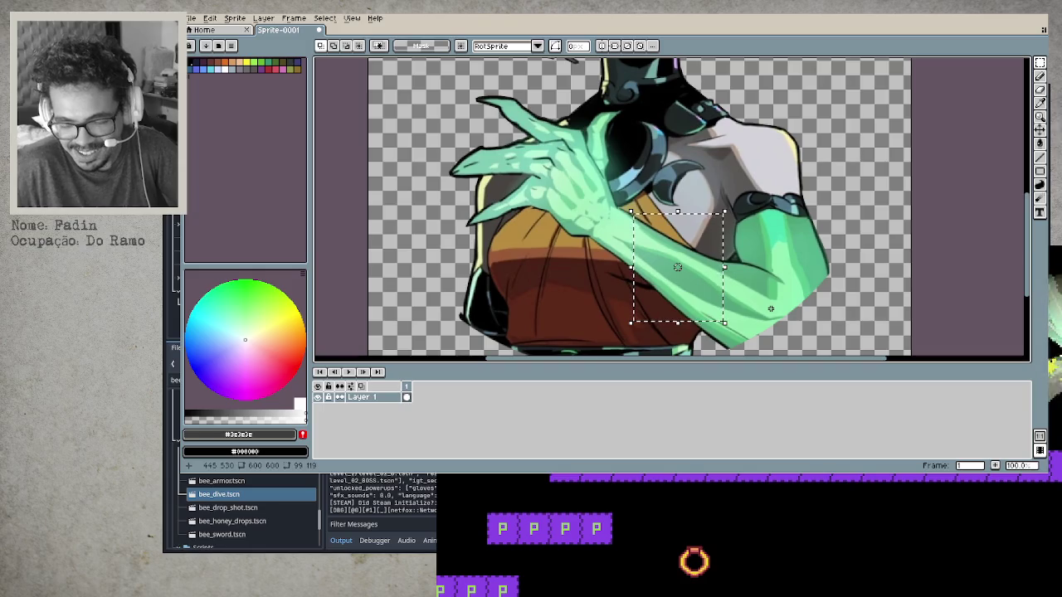
pyautogui.click(770, 309)
pyautogui.moveTo(629, 198)
pyautogui.mouseDown()
pyautogui.moveTo(685, 303)
pyautogui.moveTo(711, 312)
pyautogui.mouseUp()
pyautogui.click(792, 306)
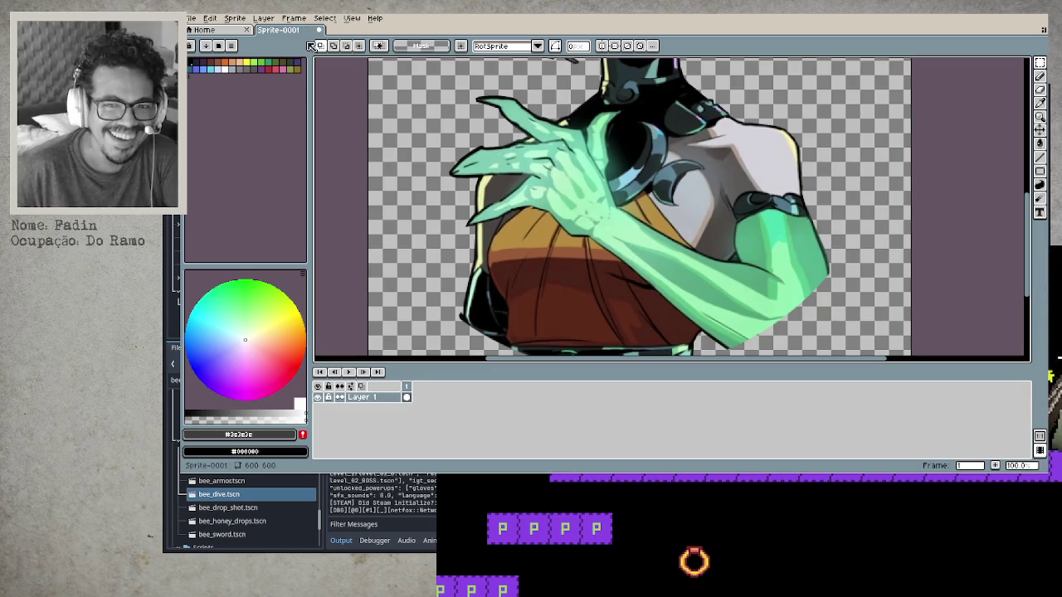
pyautogui.scroll(-2, 540, 172)
pyautogui.moveTo(574, 166); pyautogui.dragTo(559, 220)
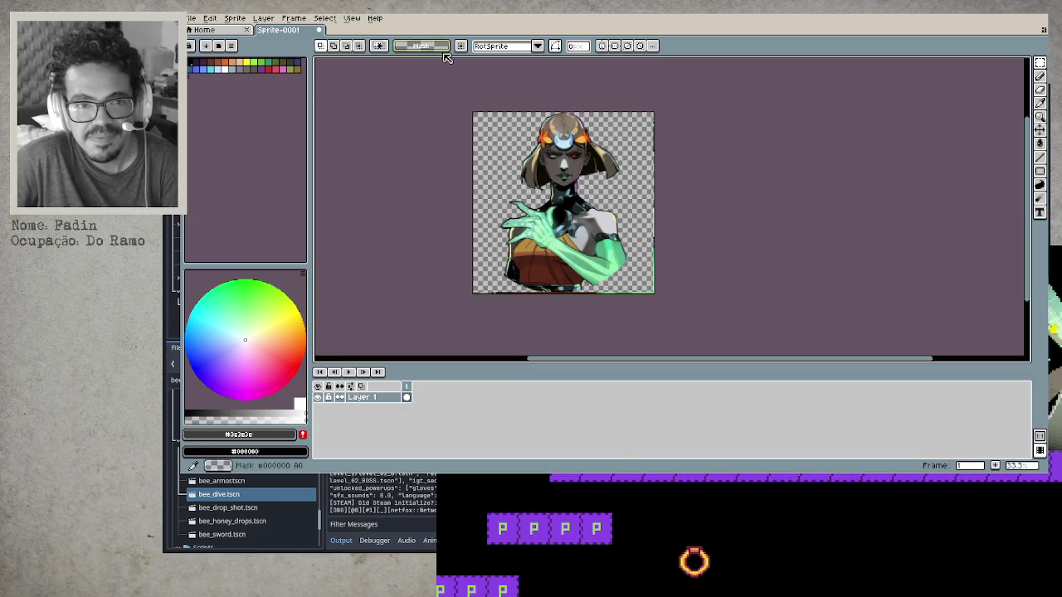
pyautogui.hotkey('ctrl', 'q')
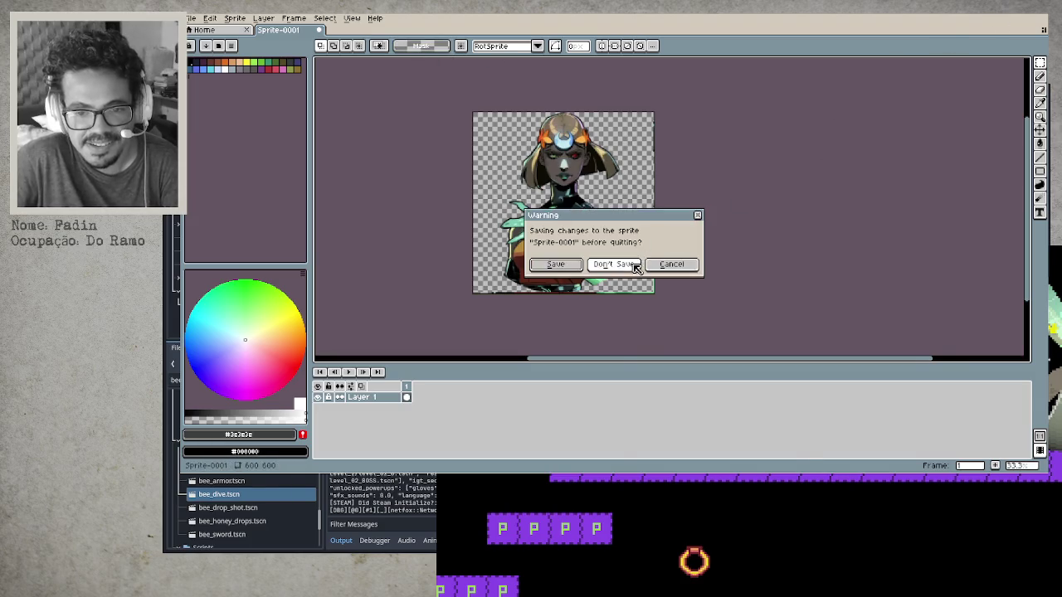
# Quit Aseprite, discarding Sprite-0001's unsaved changes.
pyautogui.click(614, 264)
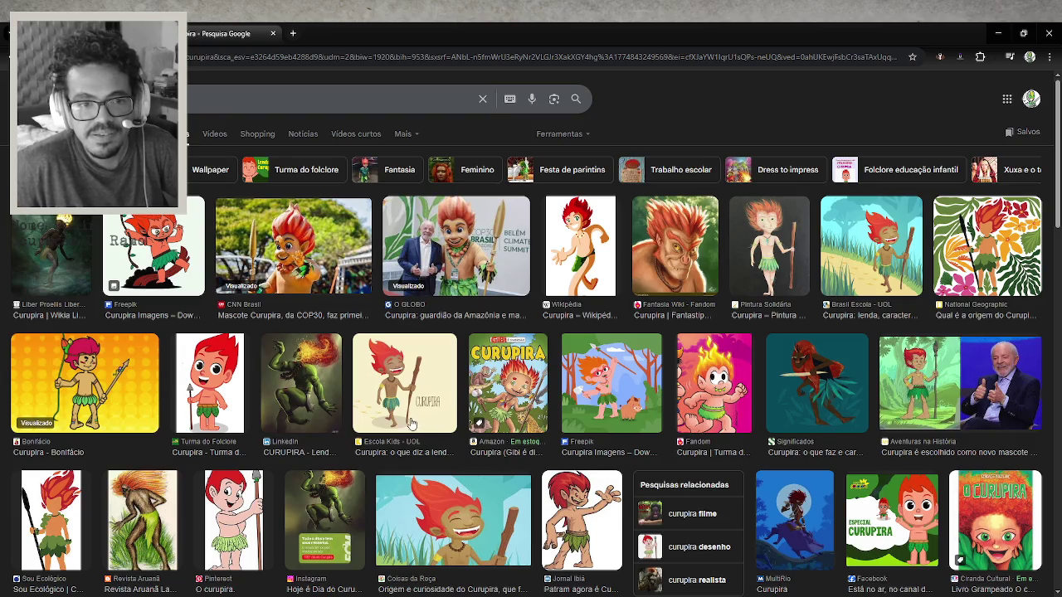
# Preview the first Curupira results: Turma da Mônica, Lendas Brasileiras, O GLOBO, Aventuras na História.
pyautogui.click(58, 257)
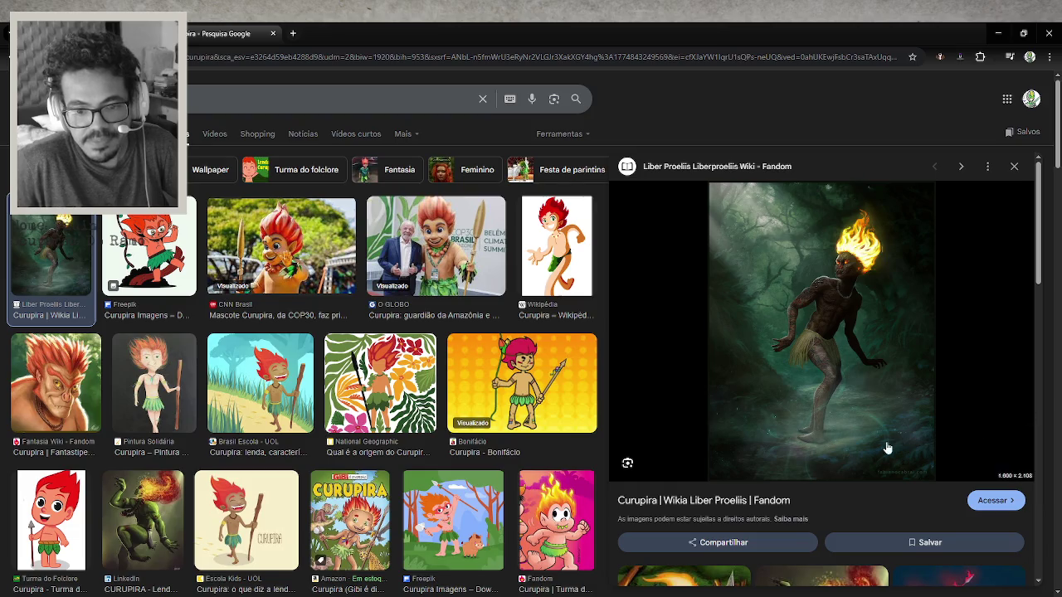
pyautogui.click(568, 521)
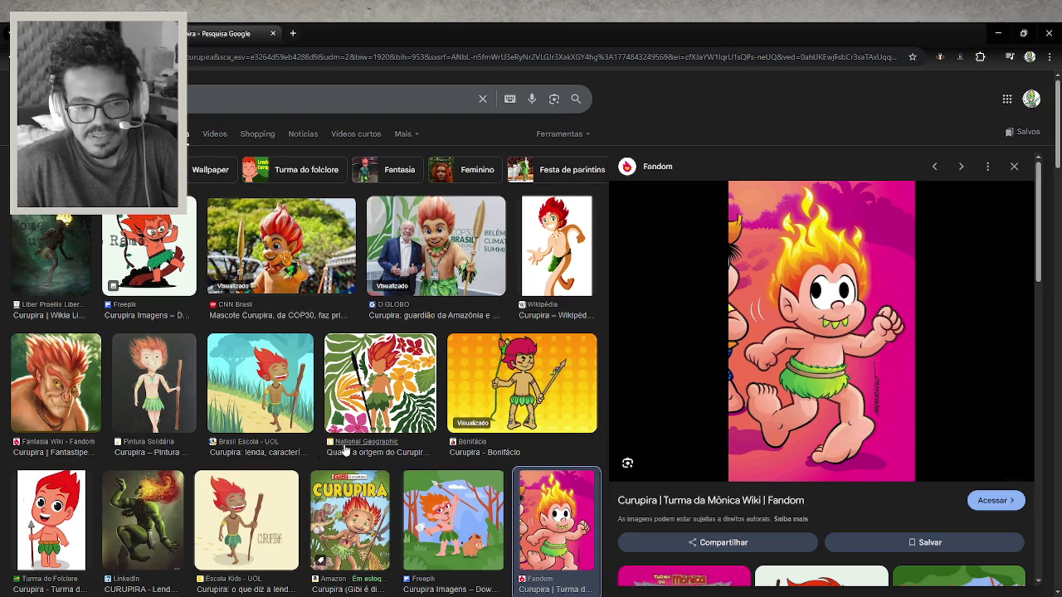
pyautogui.click(155, 517)
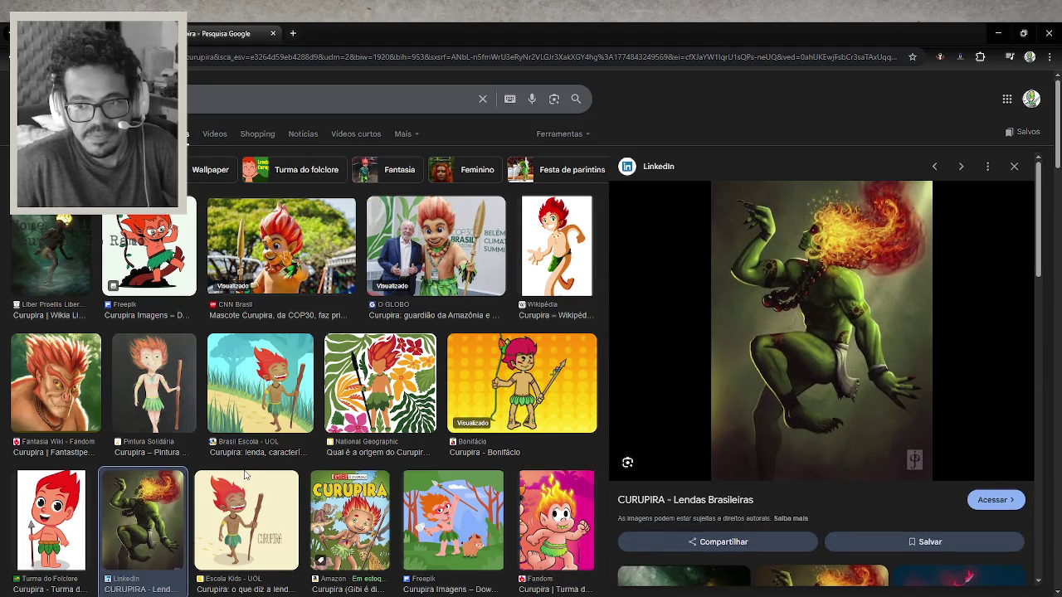
pyautogui.click(467, 261)
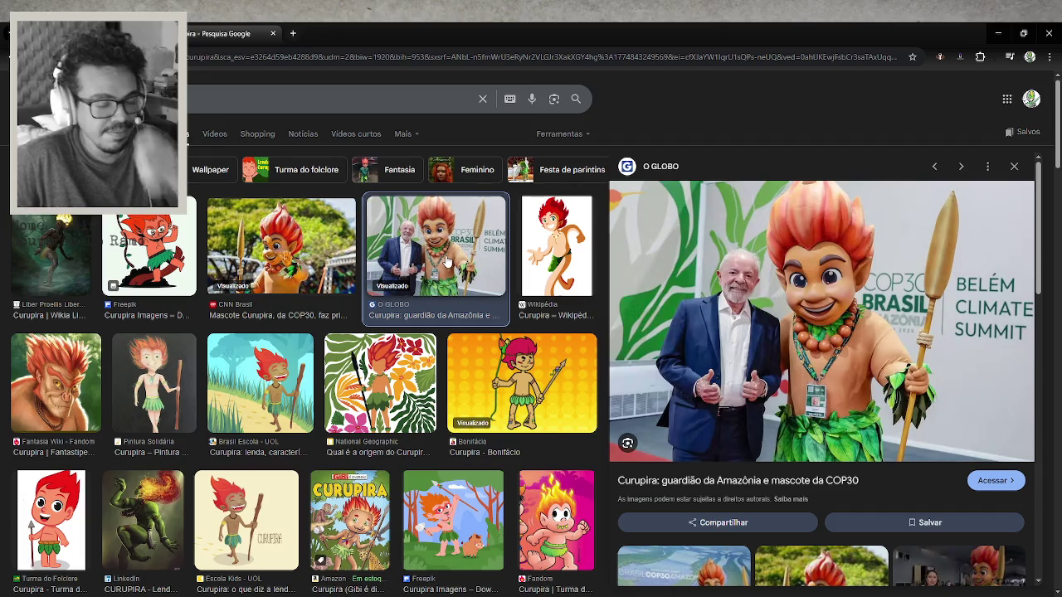
pyautogui.scroll(-2, 515, 316)
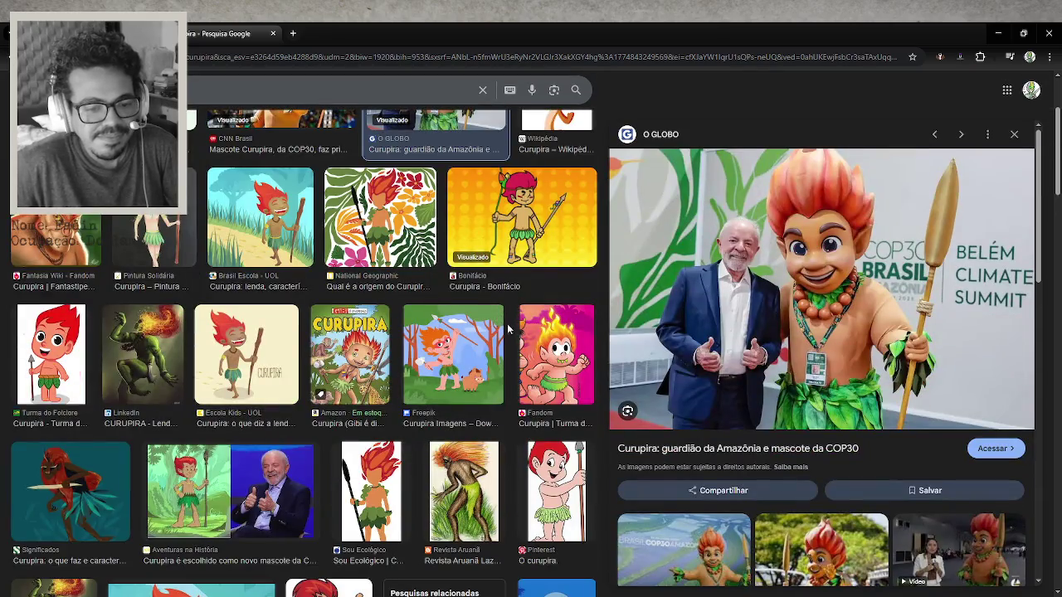
pyautogui.click(290, 480)
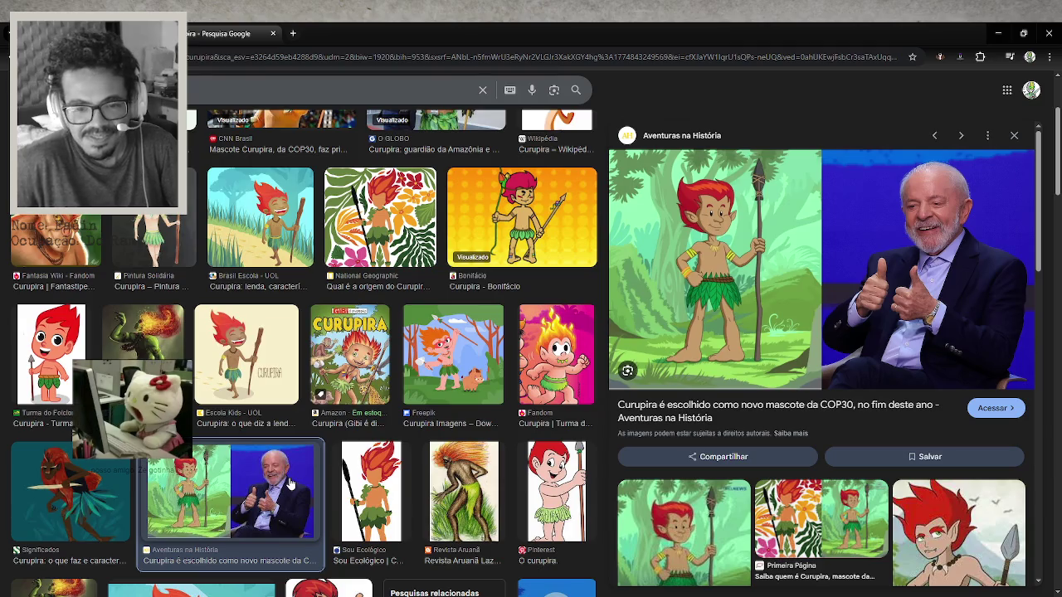
# Preview the Jornal Ibiá, MultiRio and CONTOS DE TERROR Curupira images further down.
pyautogui.scroll(-2, 429, 470)
pyautogui.scroll(-1, 428, 470)
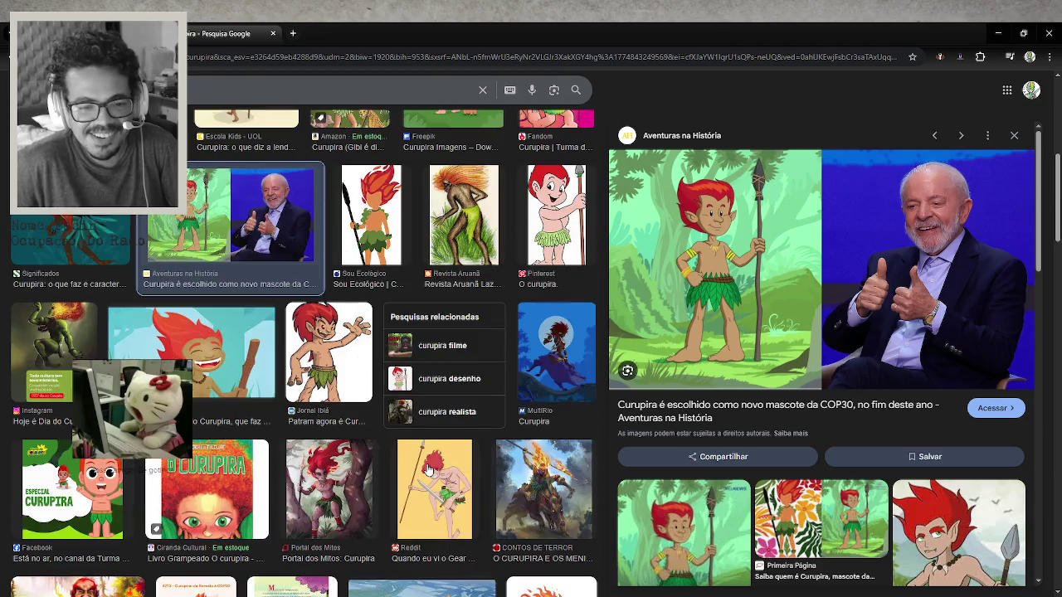
pyautogui.click(349, 374)
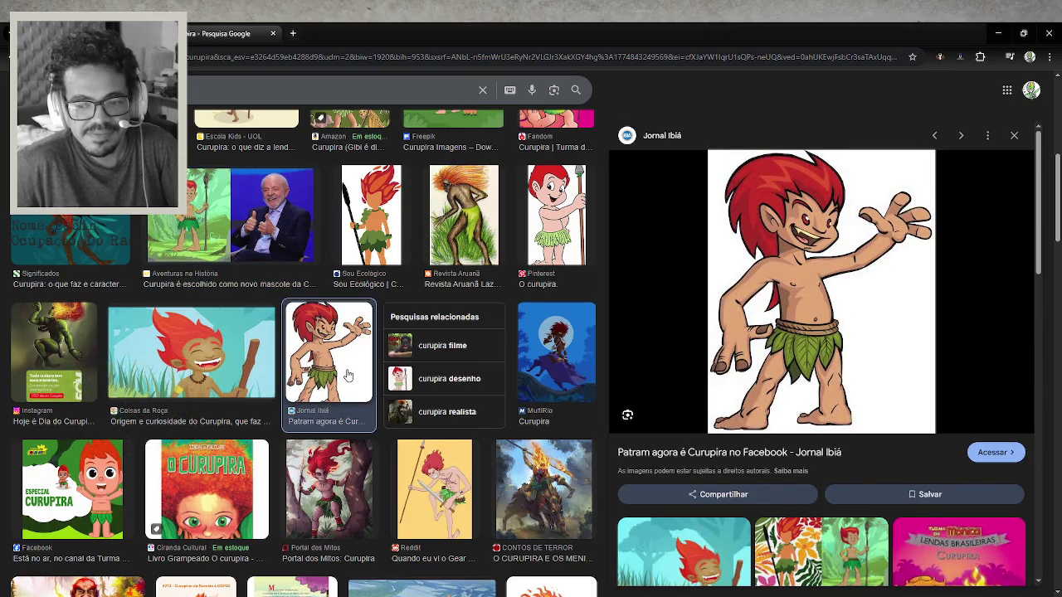
pyautogui.click(575, 345)
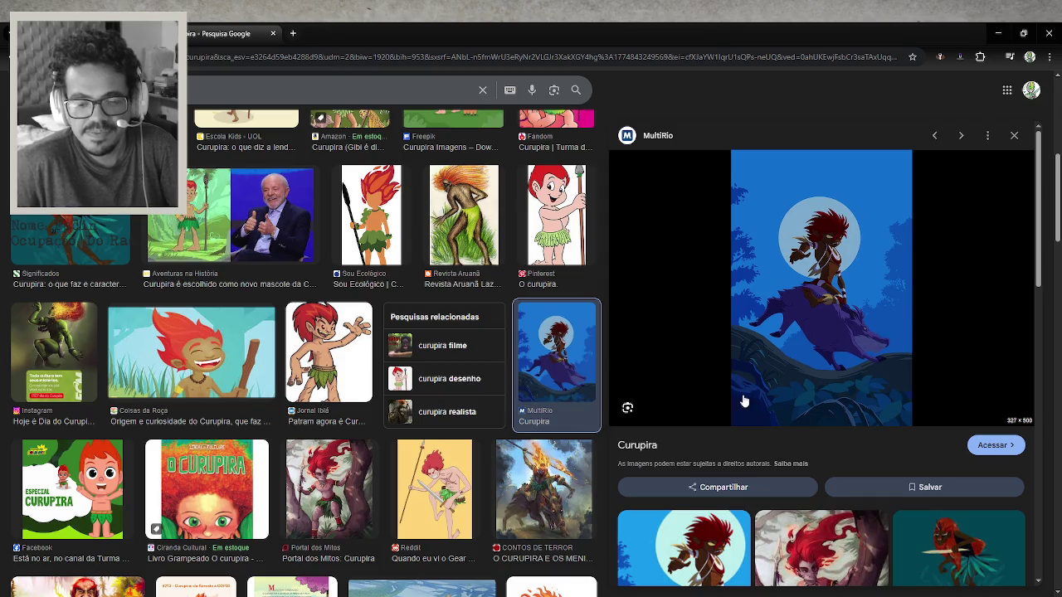
pyautogui.hotkey('alt', 'Tab')
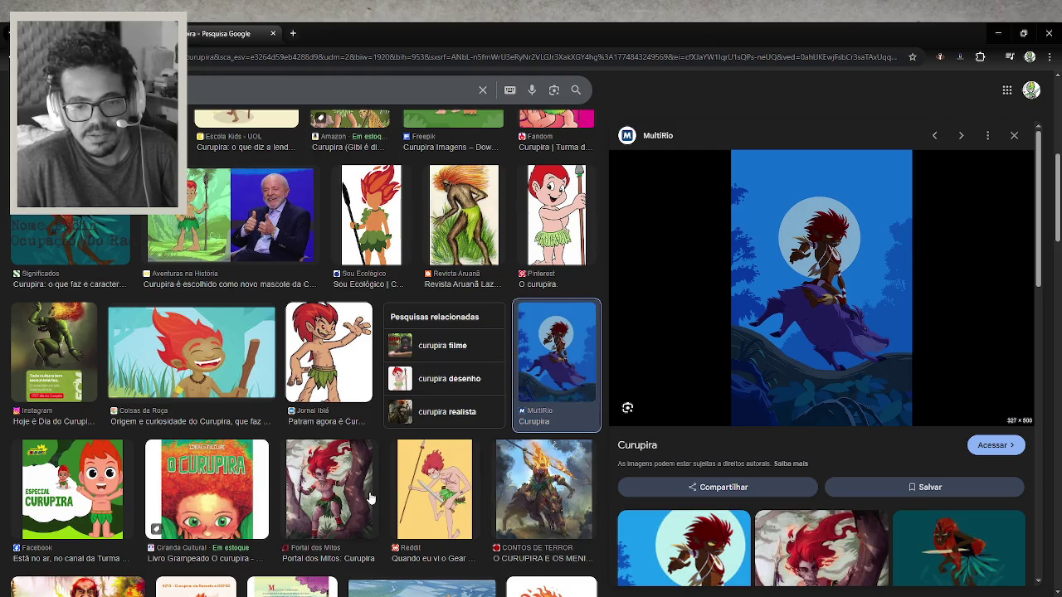
pyautogui.click(532, 488)
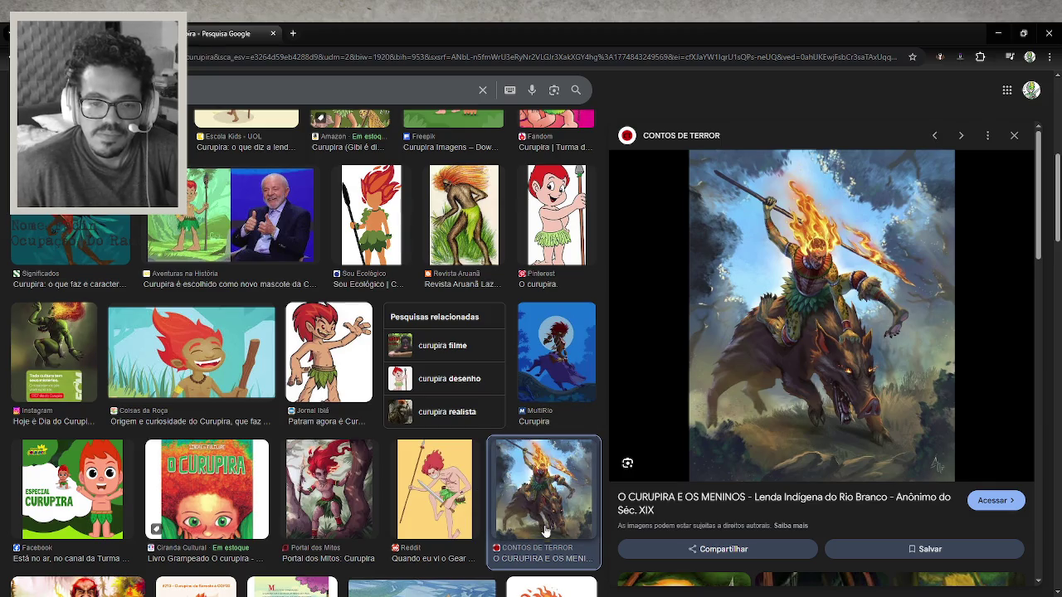
pyautogui.scroll(-3, 541, 534)
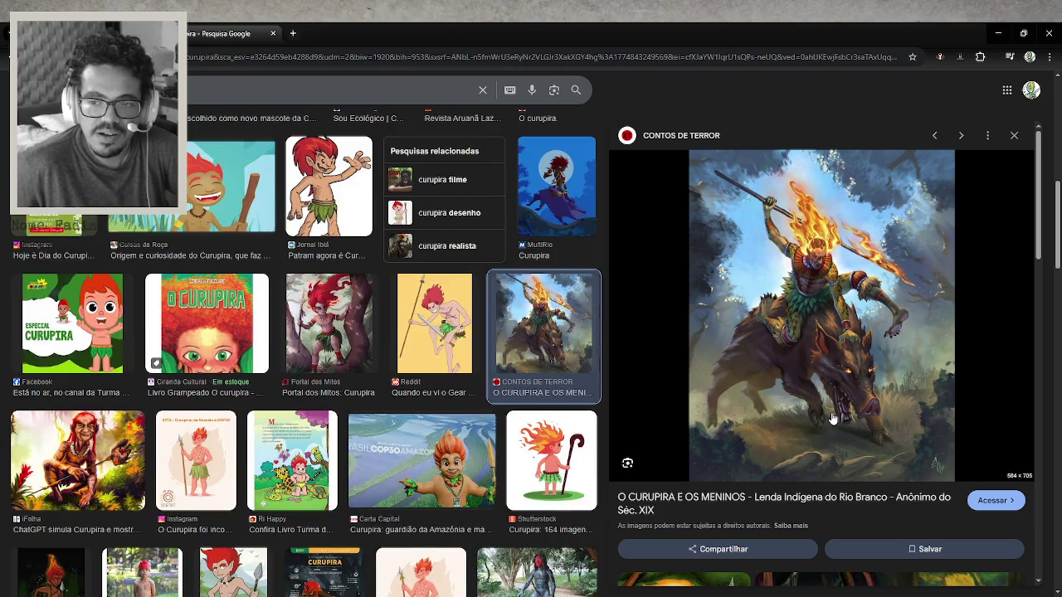
pyautogui.scroll(-4, 392, 452)
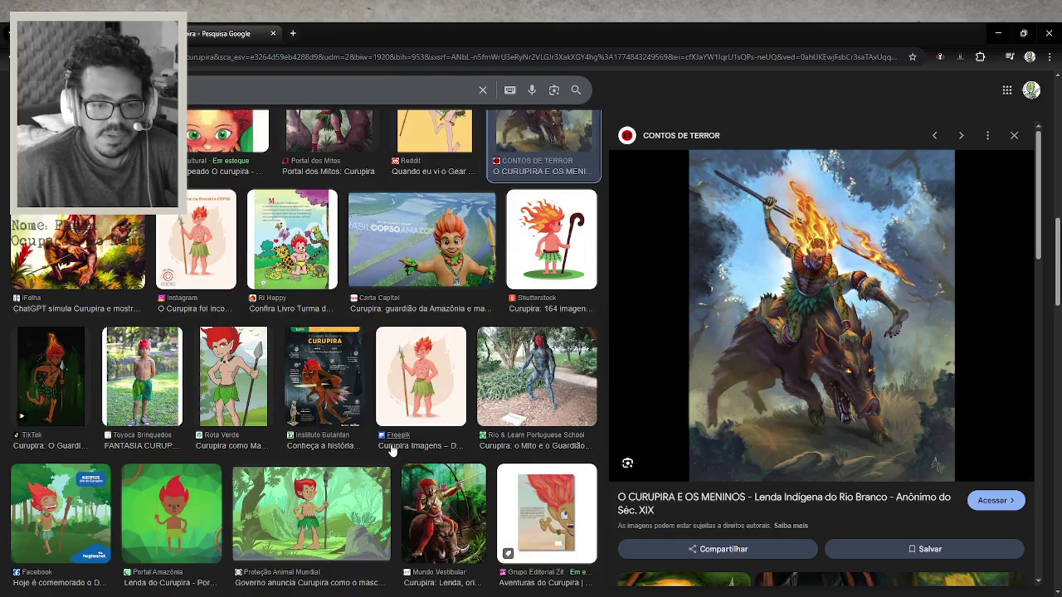
pyautogui.scroll(-2, 393, 449)
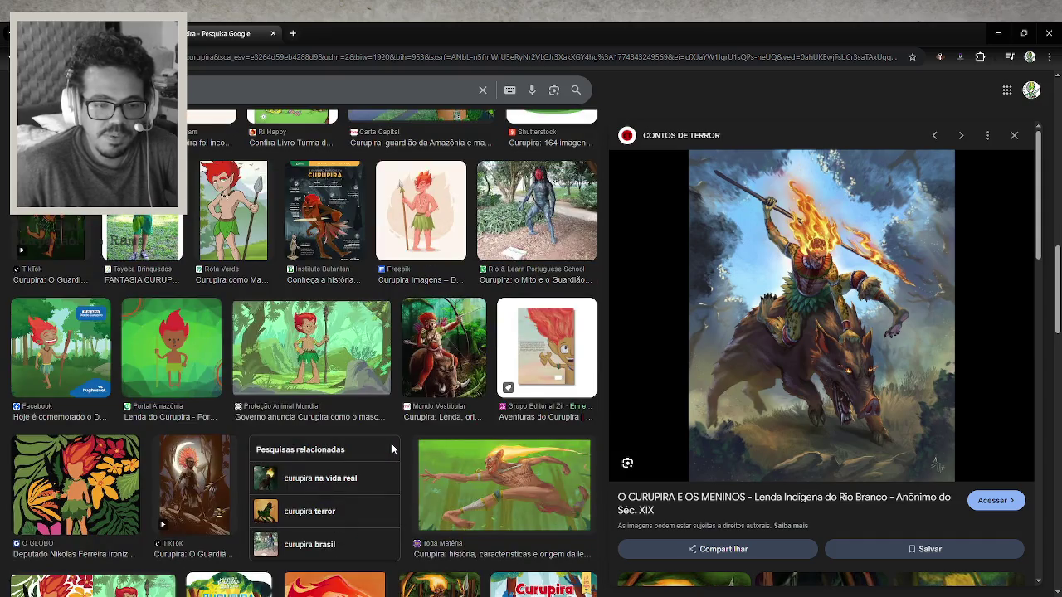
pyautogui.scroll(-2, 396, 442)
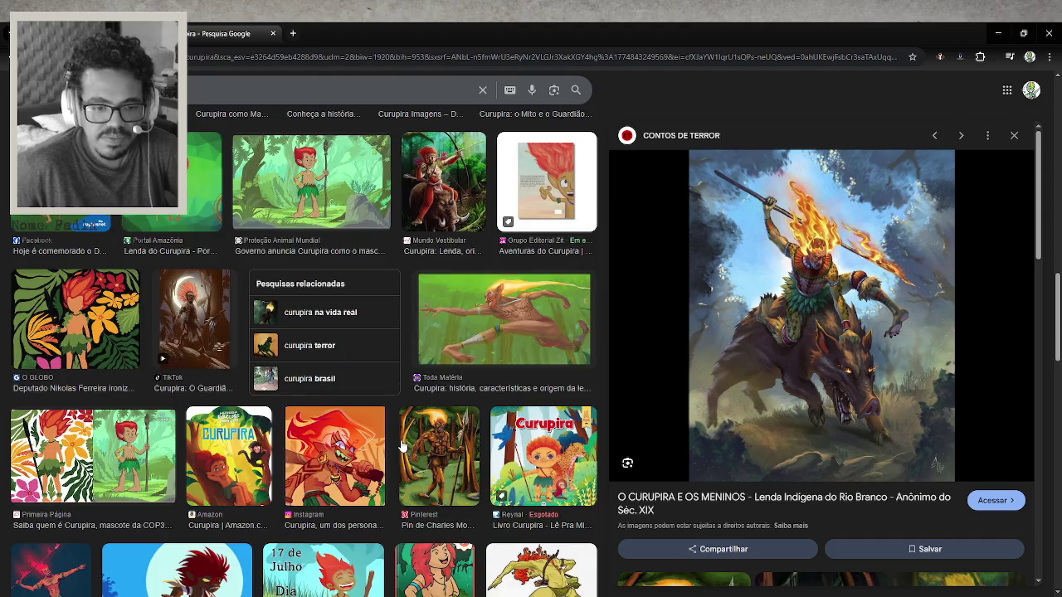
pyautogui.scroll(-1, 403, 448)
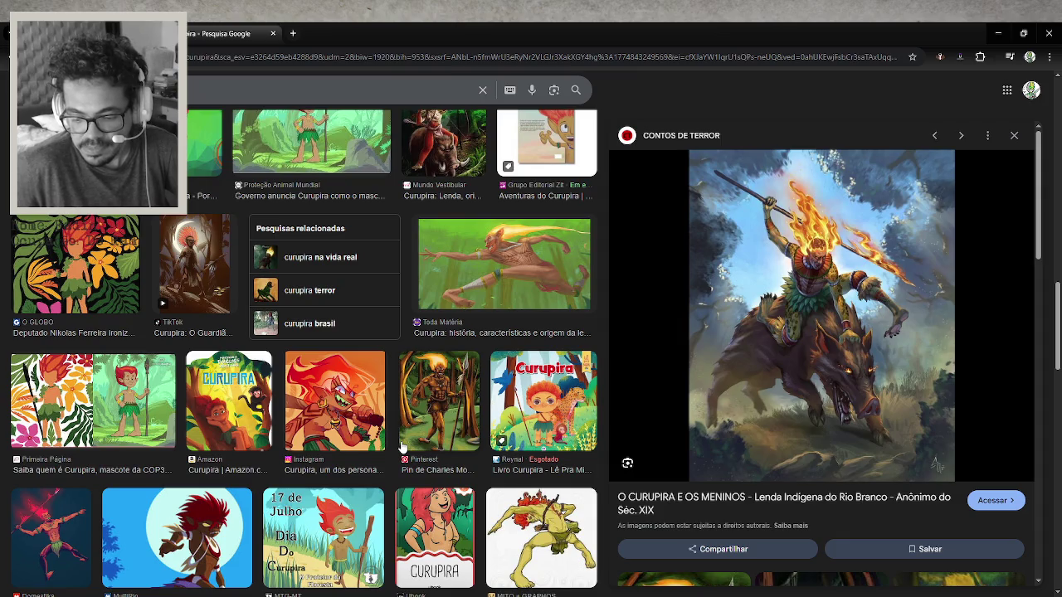
pyautogui.scroll(-1, 403, 448)
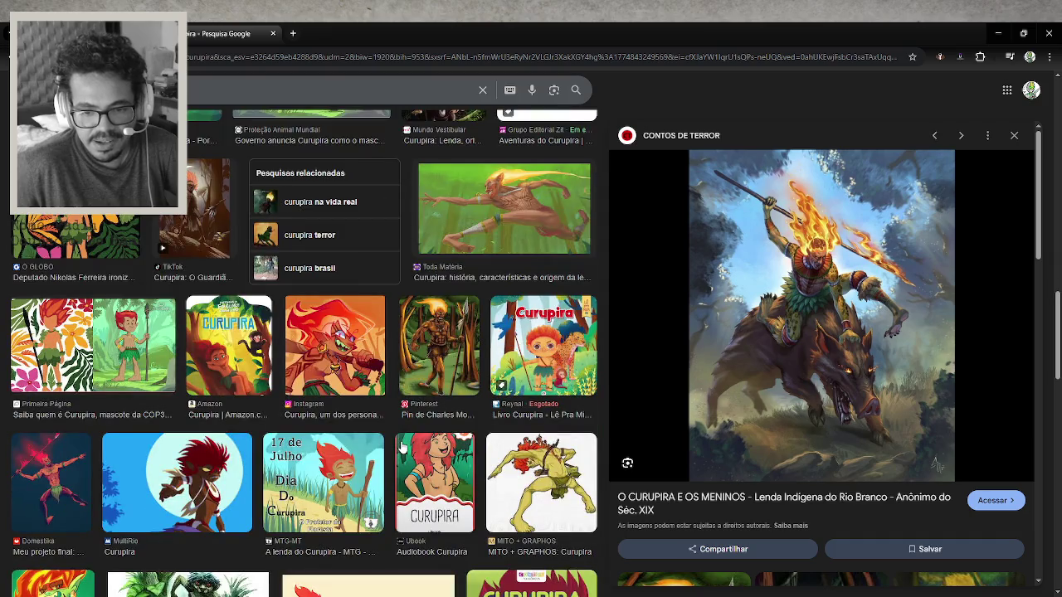
pyautogui.scroll(-2, 402, 448)
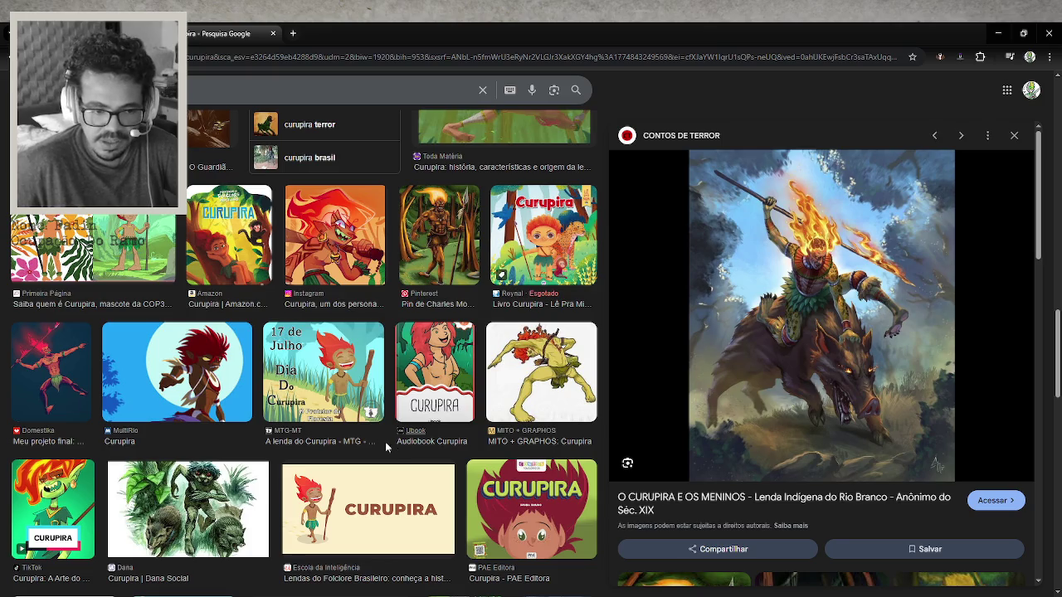
pyautogui.scroll(-3, 378, 448)
pyautogui.scroll(-5, 378, 446)
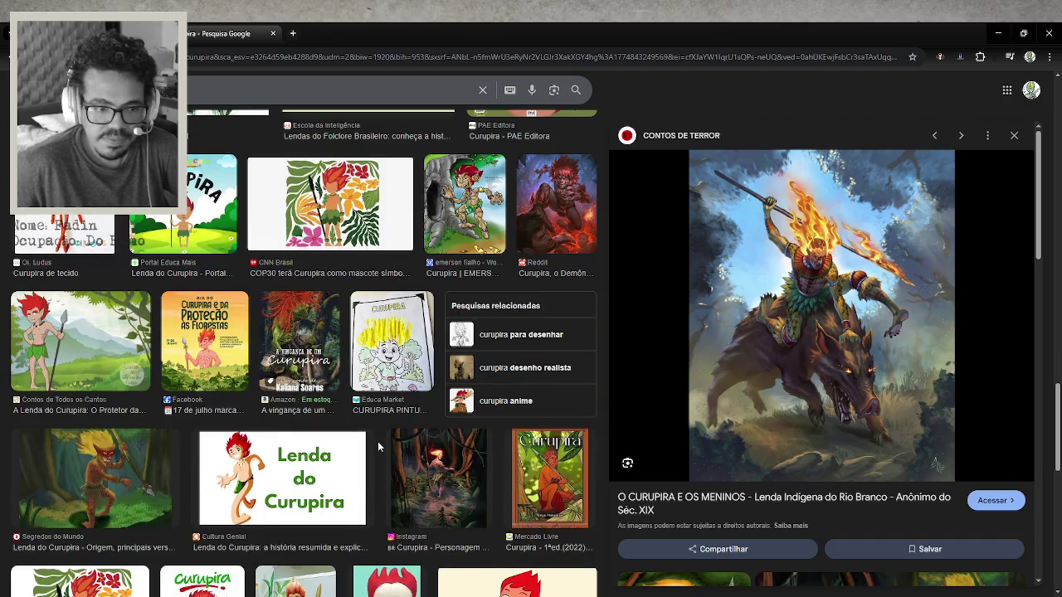
pyautogui.scroll(-3, 378, 446)
pyautogui.scroll(-2, 378, 447)
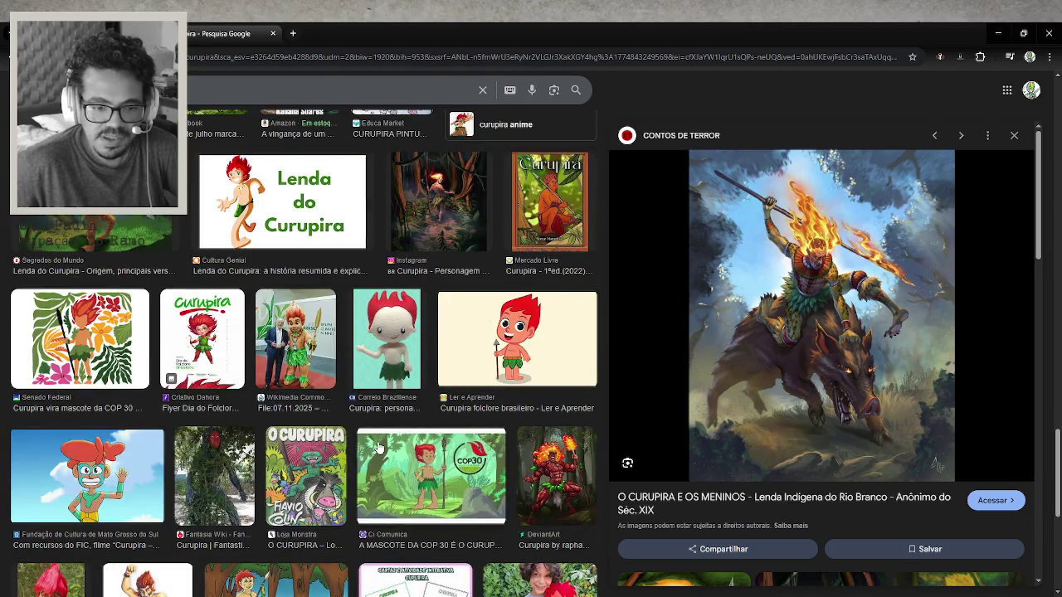
pyautogui.scroll(-3, 377, 446)
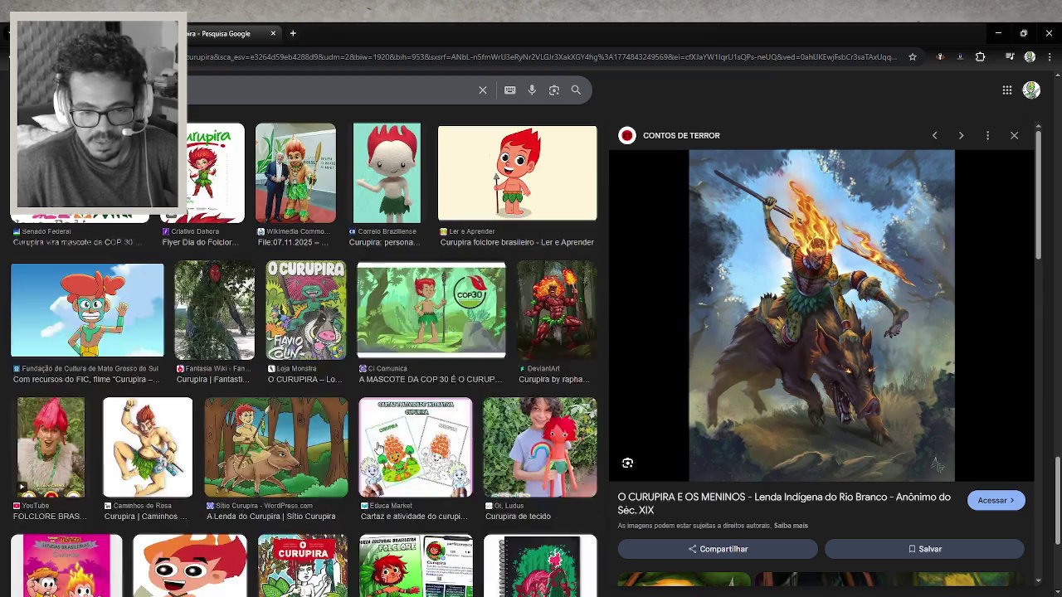
pyautogui.scroll(-2, 377, 446)
pyautogui.scroll(-3, 377, 446)
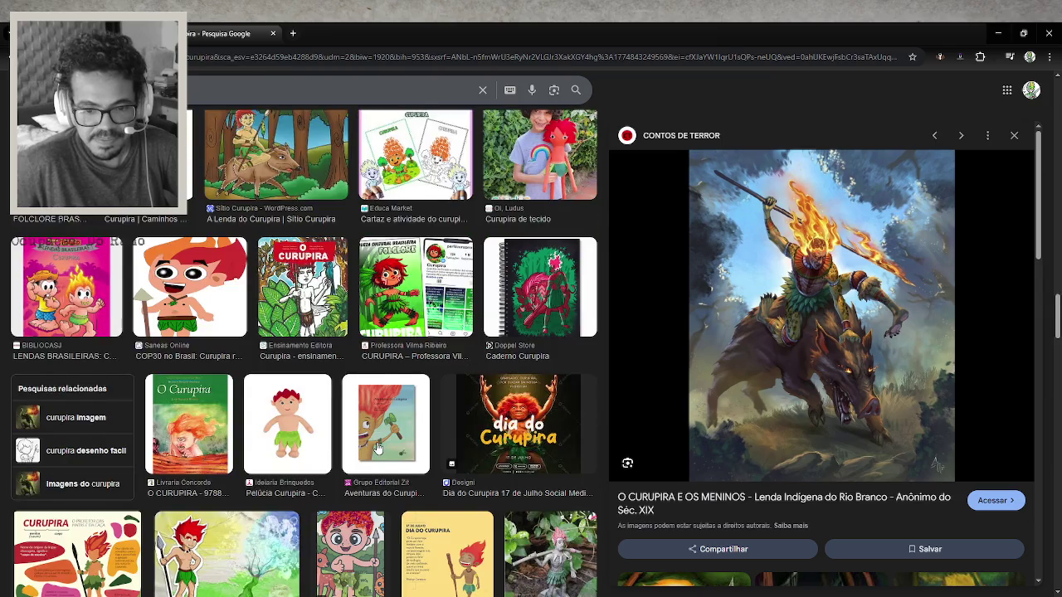
pyautogui.scroll(-2, 377, 448)
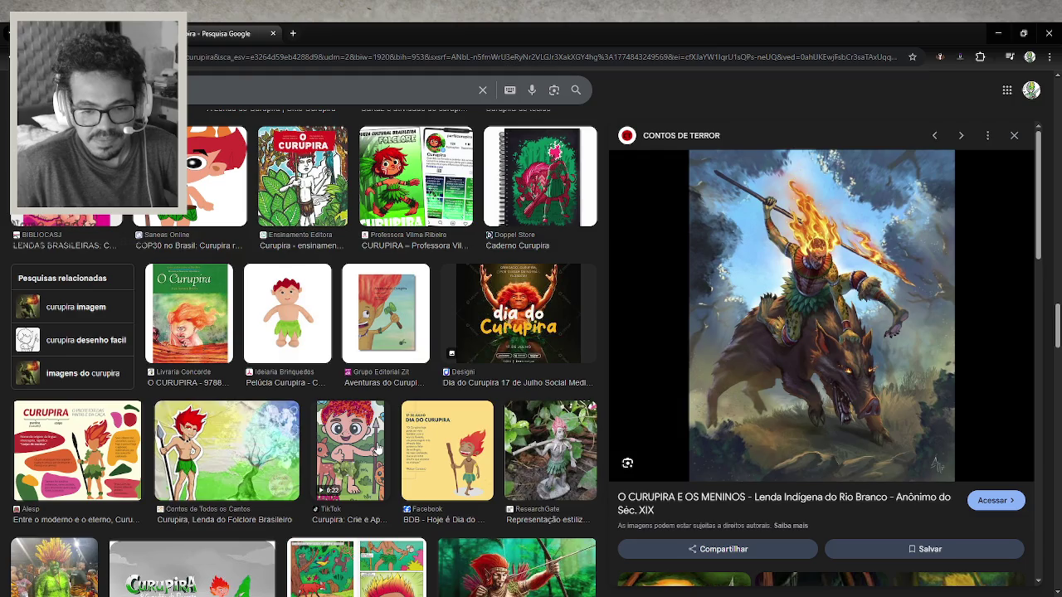
pyautogui.scroll(-4, 377, 448)
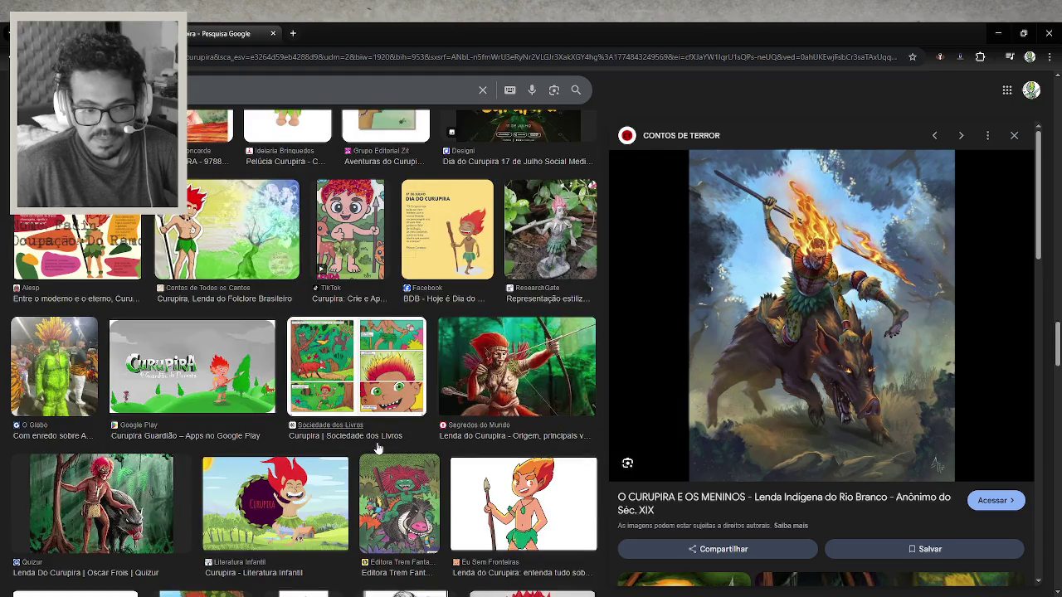
pyautogui.scroll(-3, 378, 448)
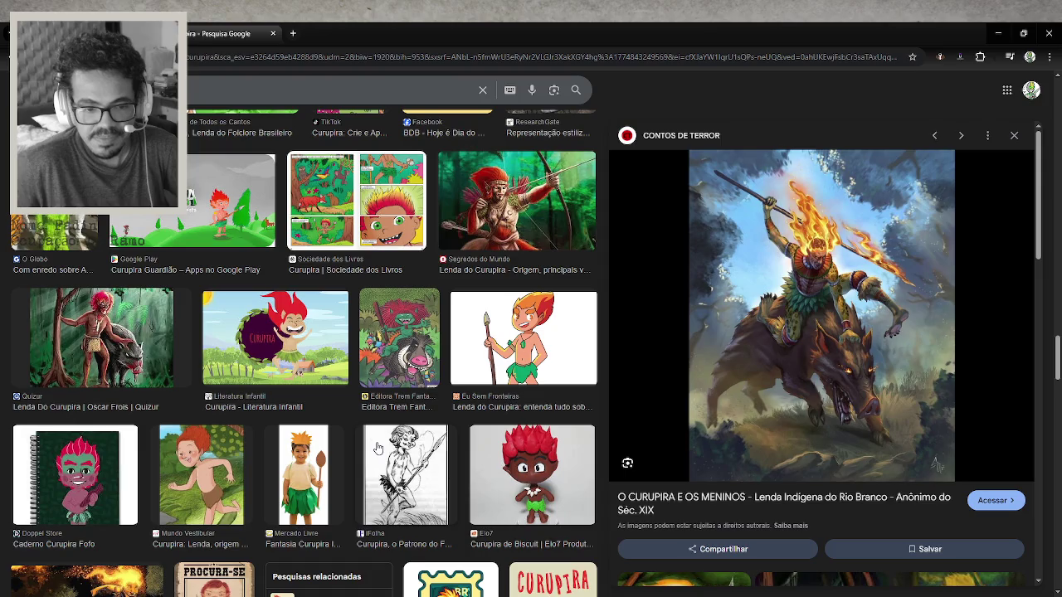
pyautogui.scroll(-2, 377, 448)
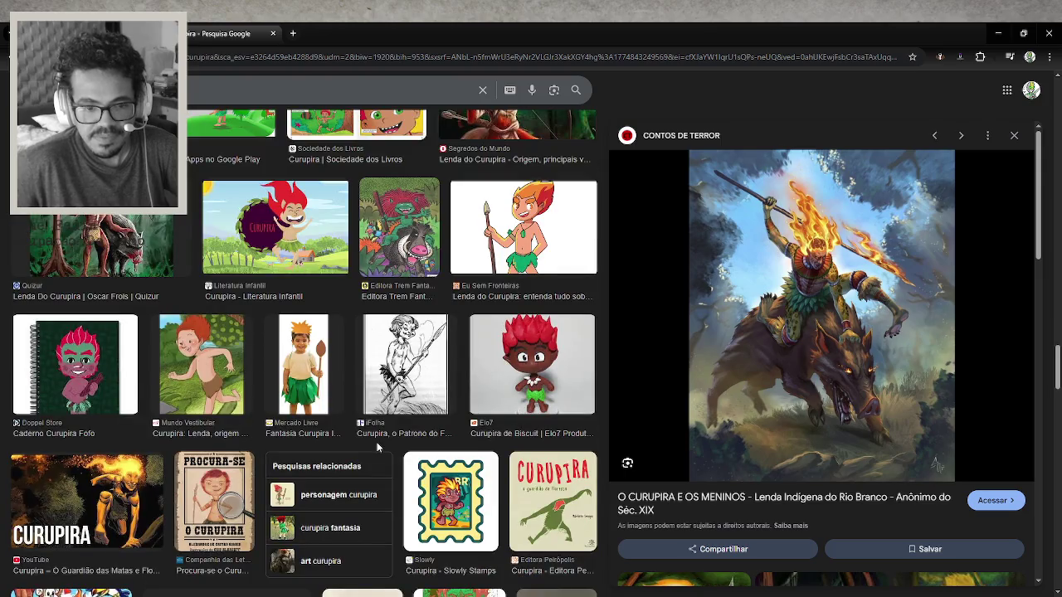
pyautogui.scroll(-4, 377, 446)
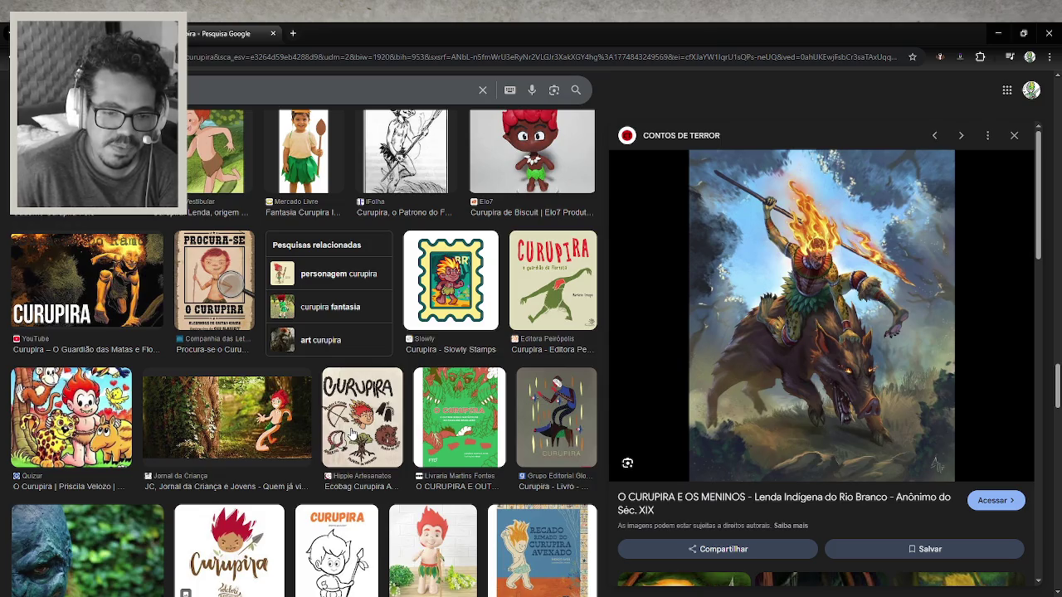
pyautogui.scroll(-3, 351, 433)
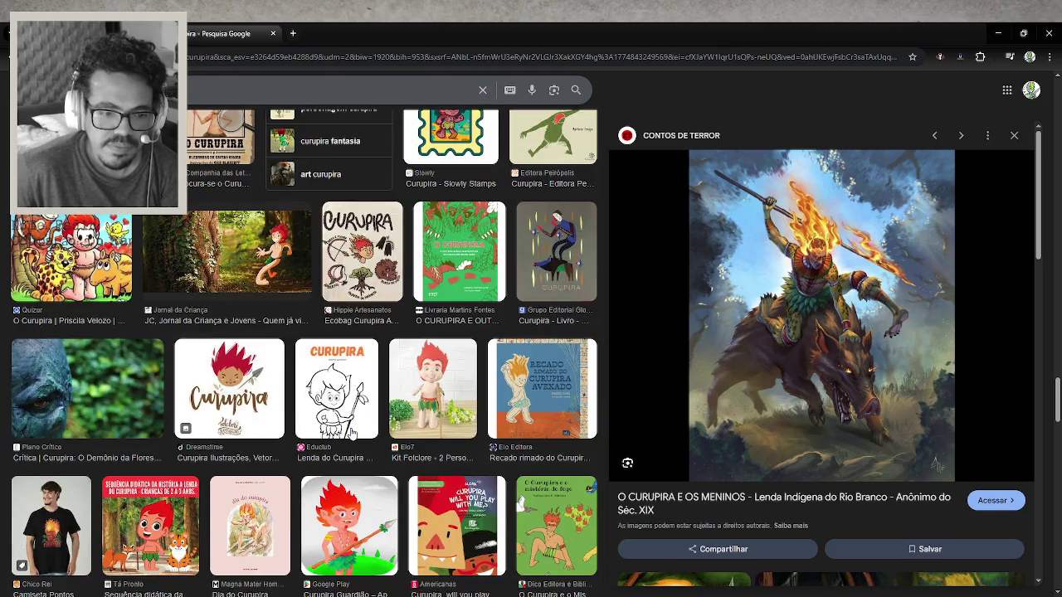
pyautogui.scroll(-2, 350, 433)
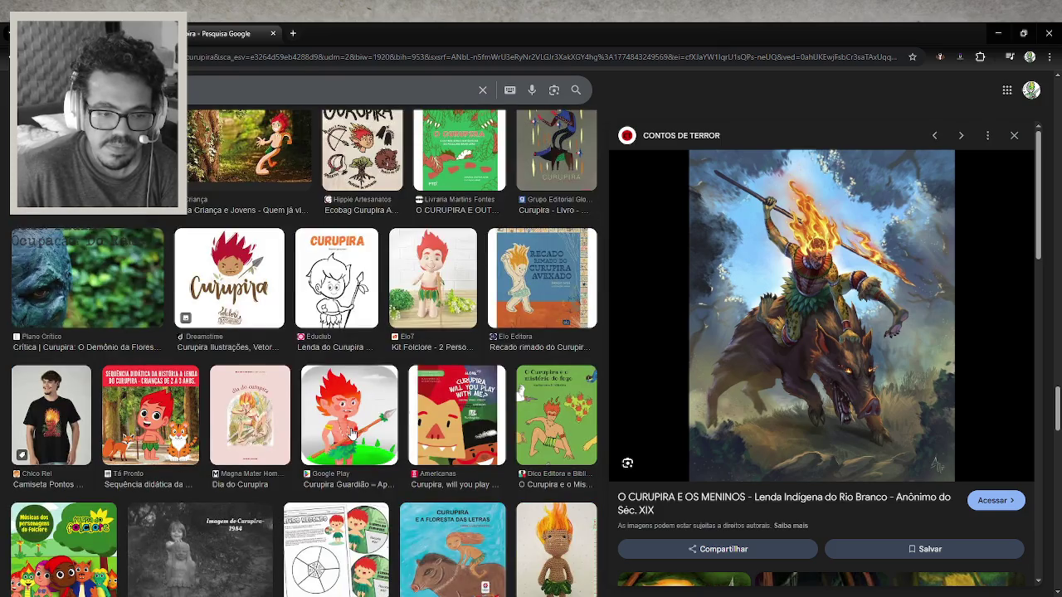
pyautogui.scroll(-2, 351, 433)
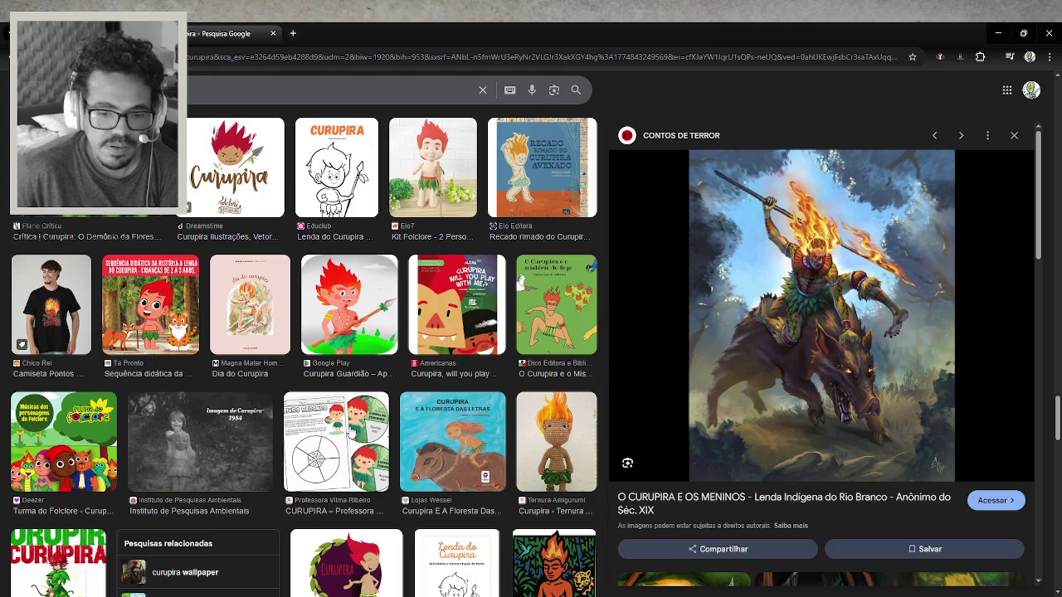
pyautogui.scroll(-2, 351, 432)
pyautogui.scroll(-2, 350, 431)
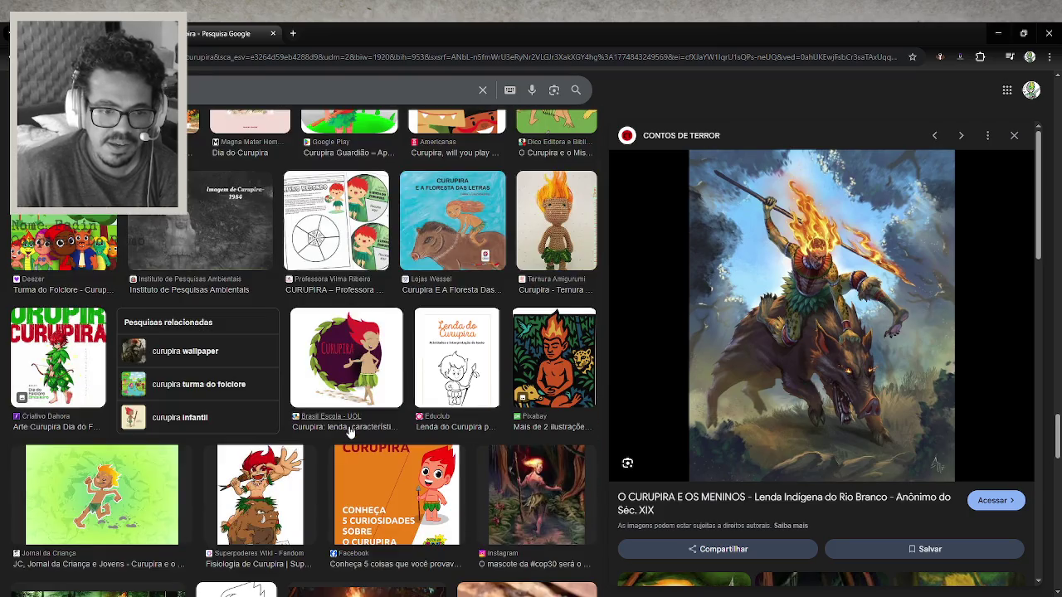
pyautogui.scroll(-3, 350, 432)
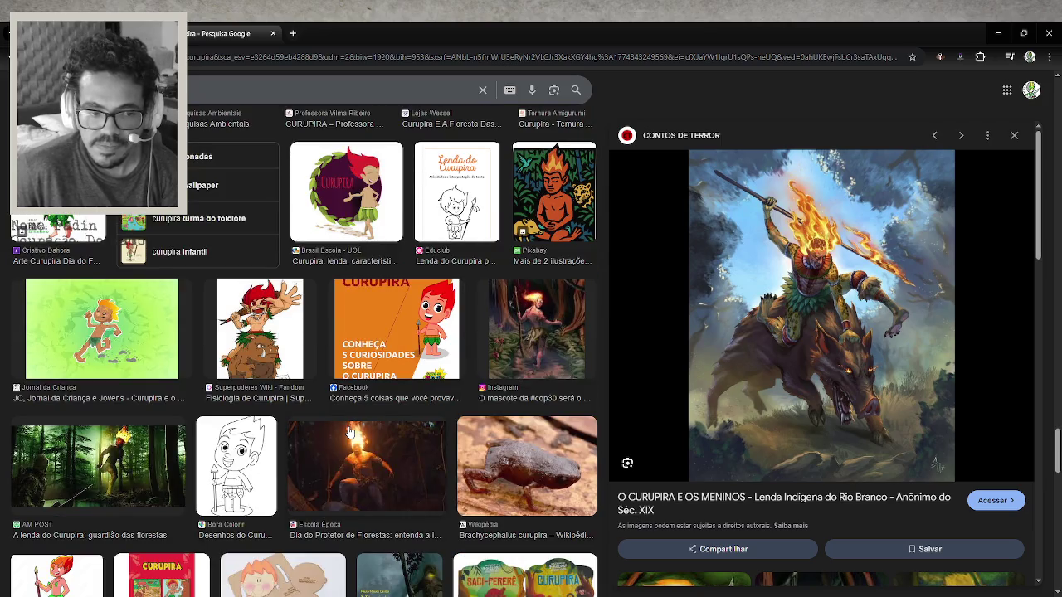
pyautogui.click(93, 460)
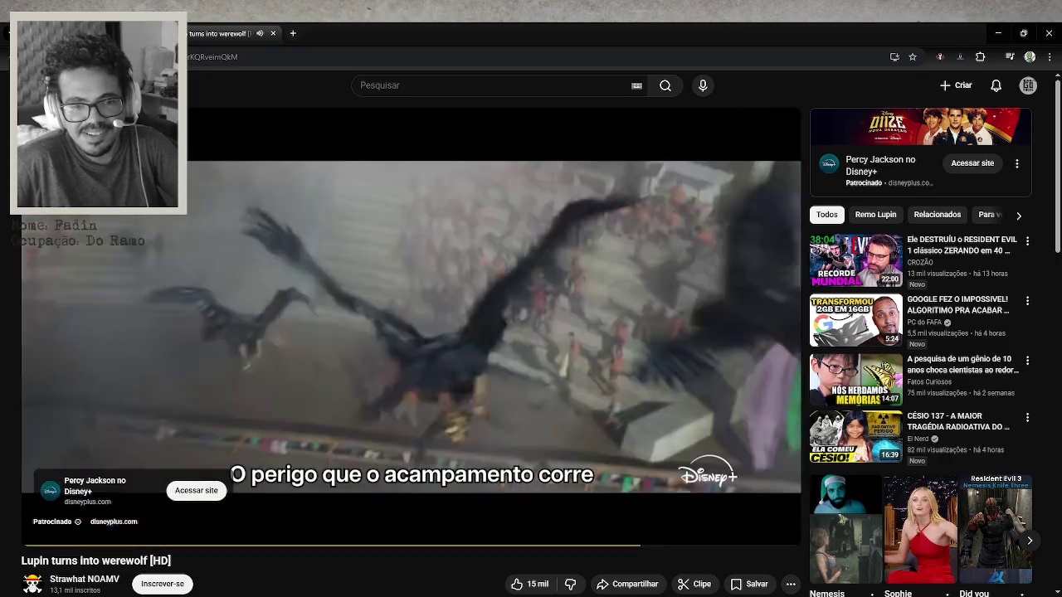
# Pause and resume the Disney+ ad, then skip it so 'Lupin turns into werewolf [HD]' plays.
pyautogui.click(571, 385)
pyautogui.click(571, 379)
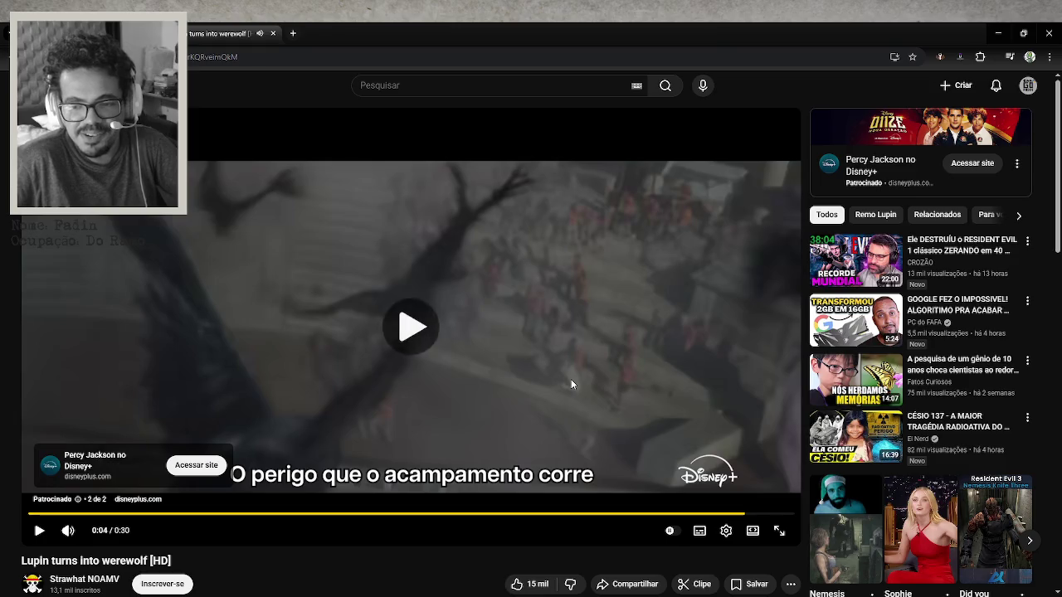
pyautogui.click(763, 497)
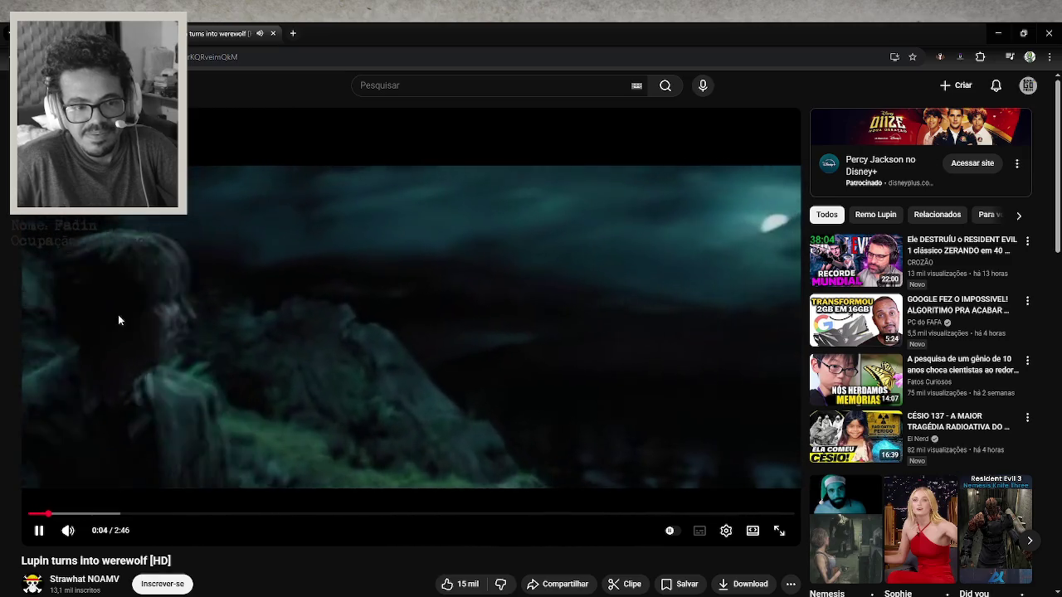
pyautogui.moveTo(91, 535)
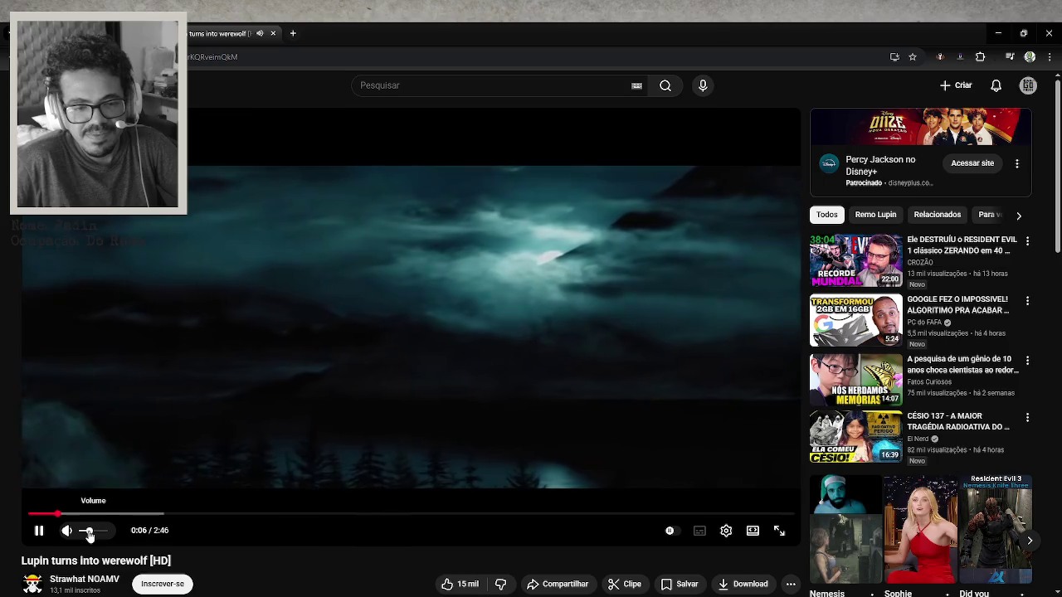